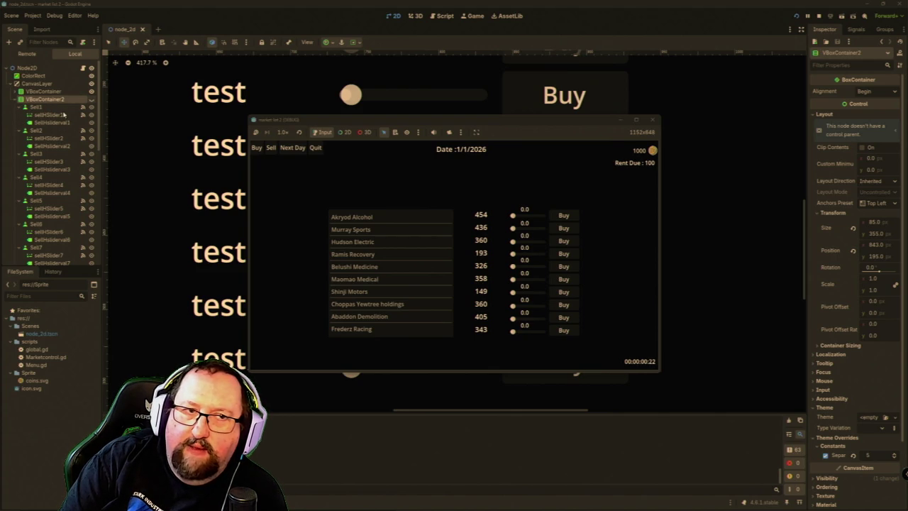
Step: Close the running market game to return to the editor's node_2d scene
click(12, 100)
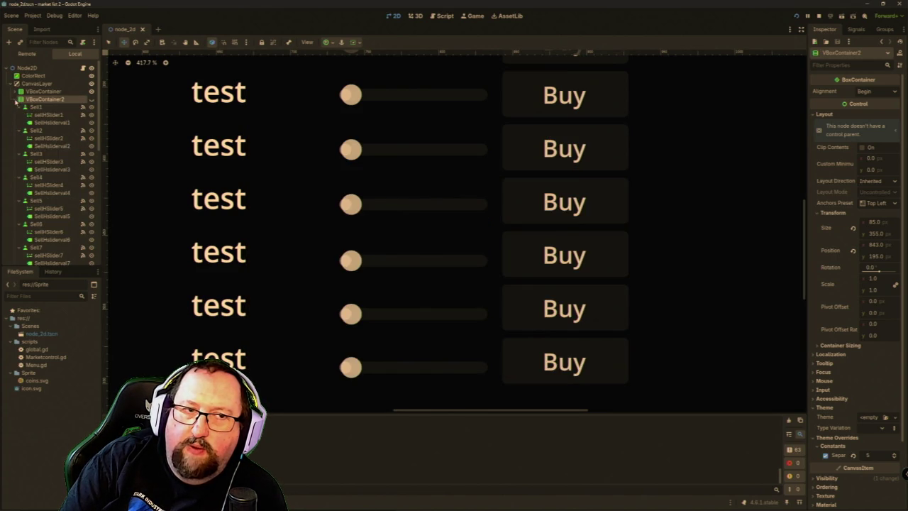
Step: Frame the full market layout, then run the game twice to check the randomised company prices
scroll(405, 177, down, 6)
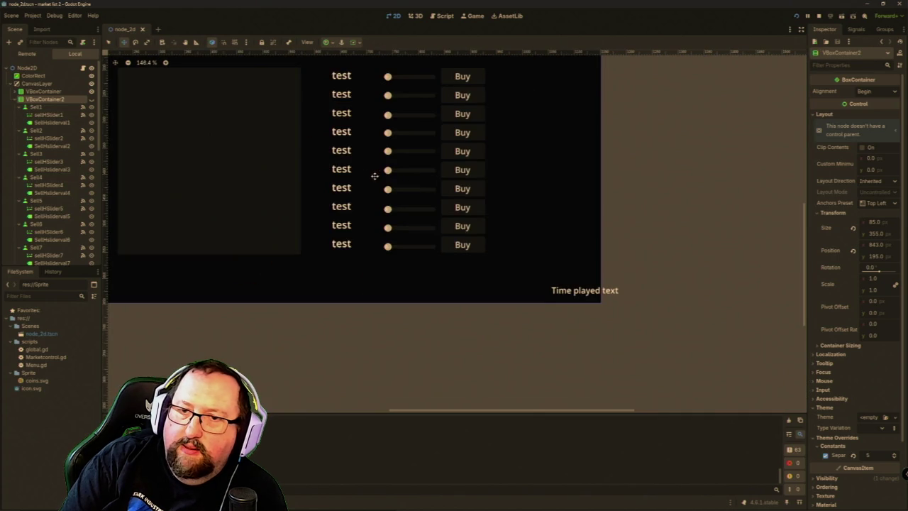
scroll(375, 176, down, 1)
mouse_move(507, 295)
mouse_down()
mouse_move(544, 300)
mouse_move(435, 189)
mouse_up()
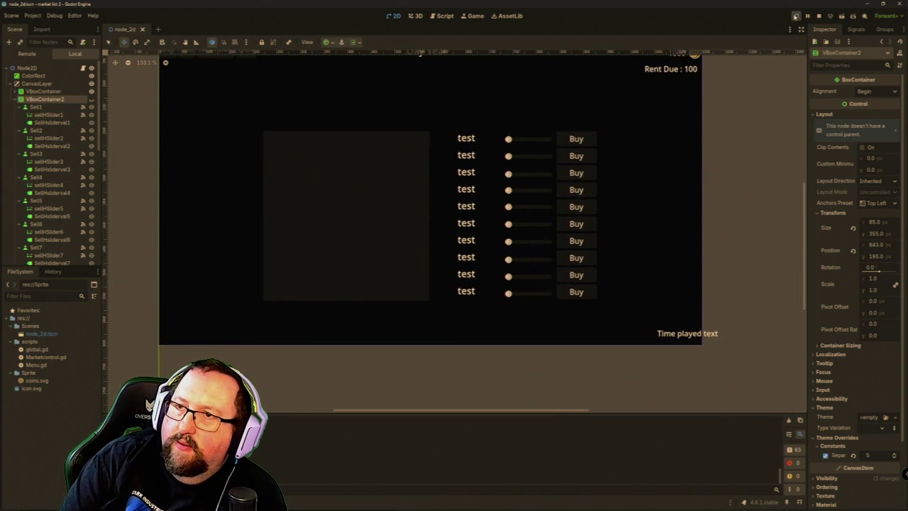
click(795, 15)
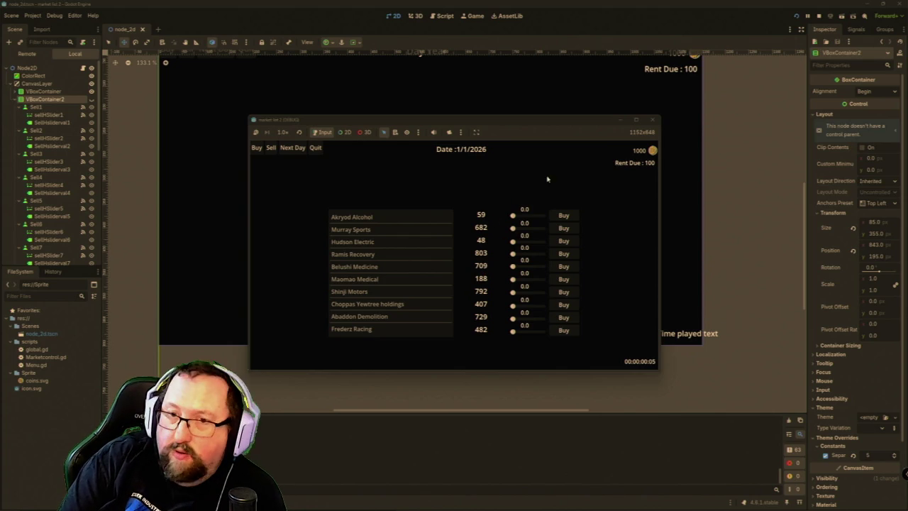
click(653, 119)
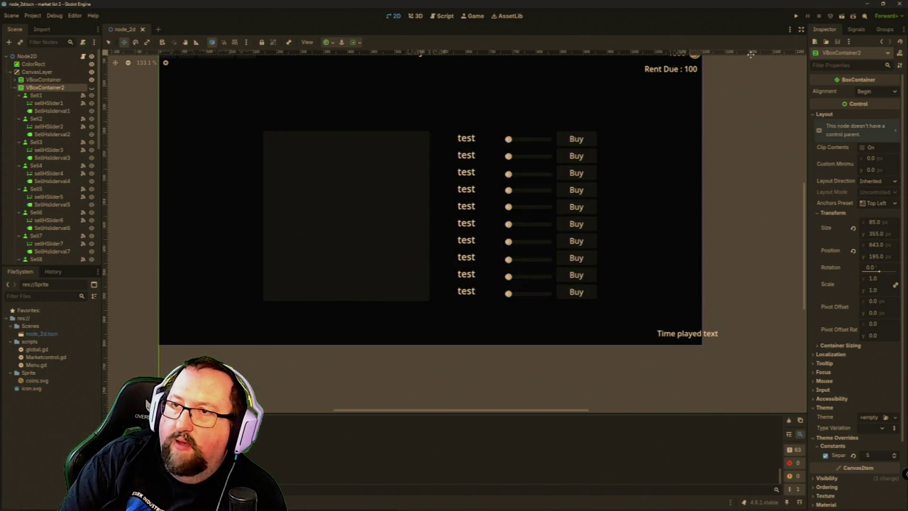
click(793, 15)
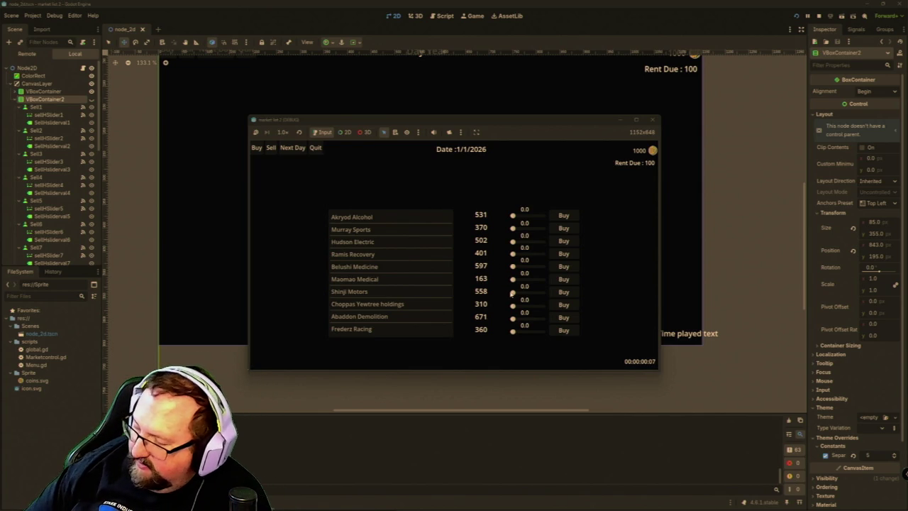
click(652, 119)
Step: Restart the game, buy Akryod Alcohol shares leaving 40.0 coins, and advance to 2/1/2026
click(797, 16)
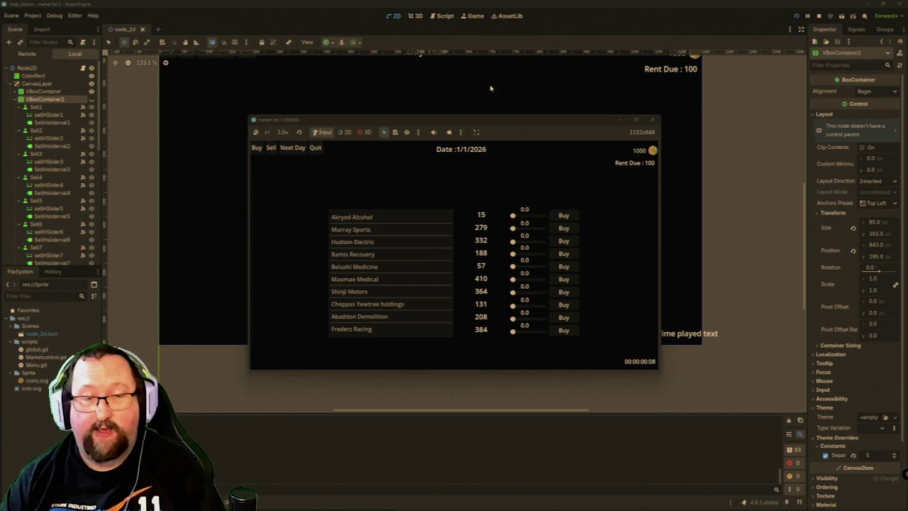
drag(513, 215, 544, 217)
click(563, 216)
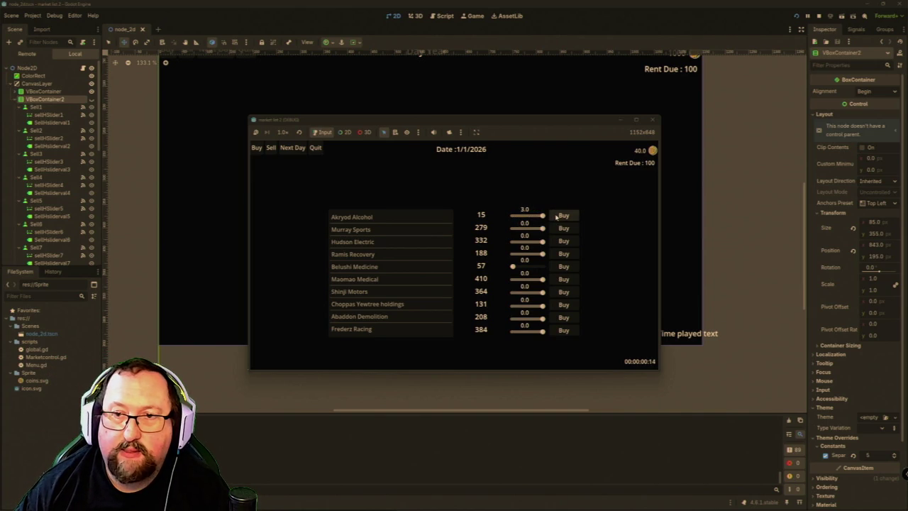
click(291, 148)
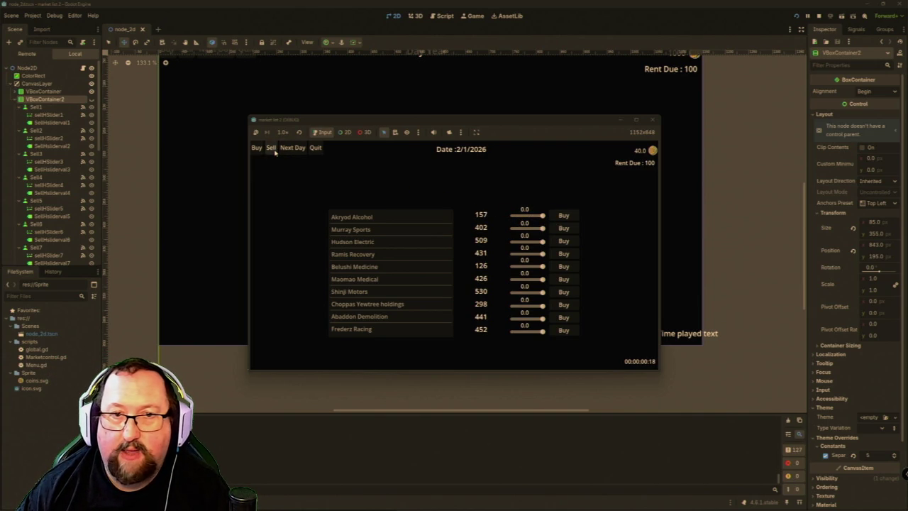
Step: Switch to Sell mode and sell the maximum Akryod Alcohol and Hudson Electric shares
click(273, 150)
drag(519, 217, 548, 219)
click(563, 216)
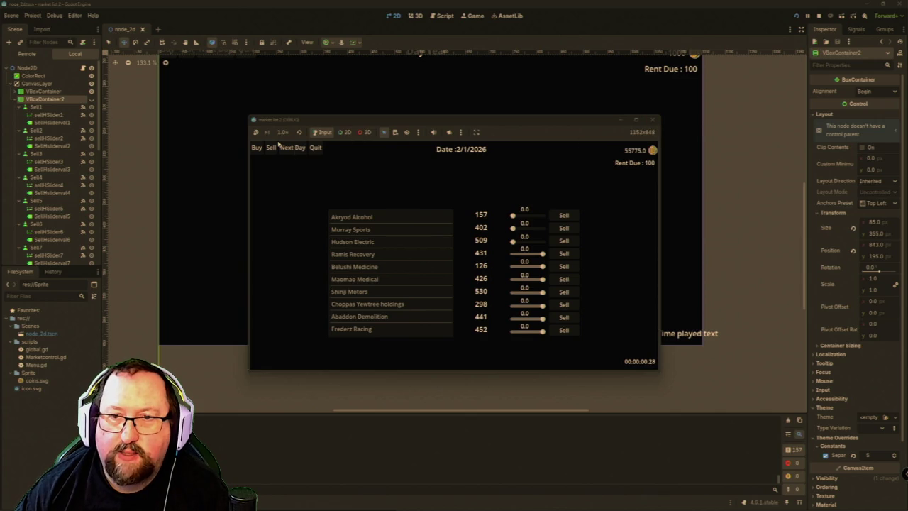
mouse_move(512, 241)
mouse_down()
mouse_move(542, 241)
mouse_move(521, 228)
mouse_move(550, 224)
mouse_up()
click(563, 241)
Step: Sell the Murray Sports and remaining Akryod Alcohol shares, then advance to 3/1/2026
click(564, 228)
click(563, 216)
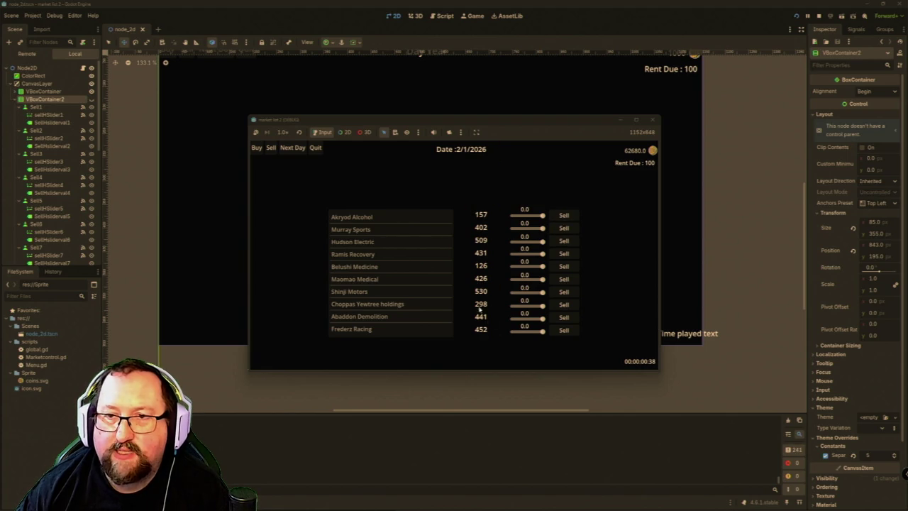
click(291, 147)
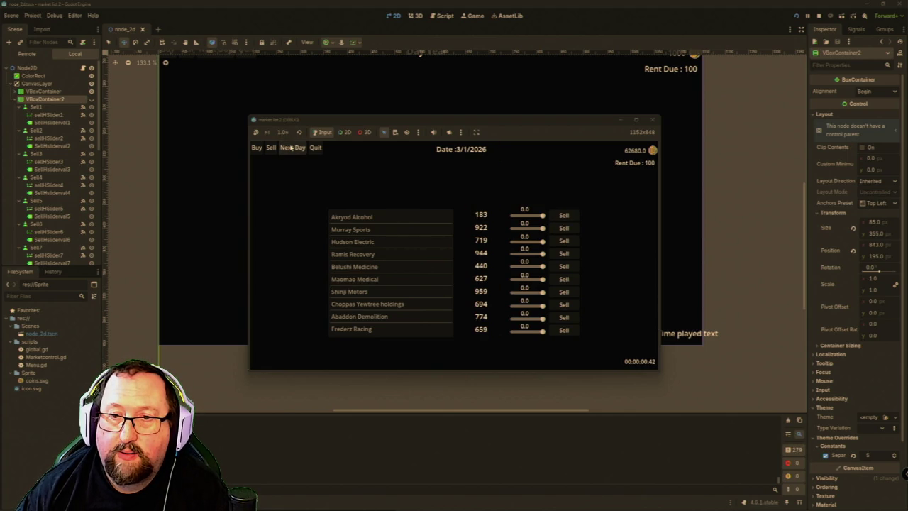
Step: Advance the game sixteen days to 19/1/2026, with coins staying at 62680.0
click(291, 147)
click(291, 147)
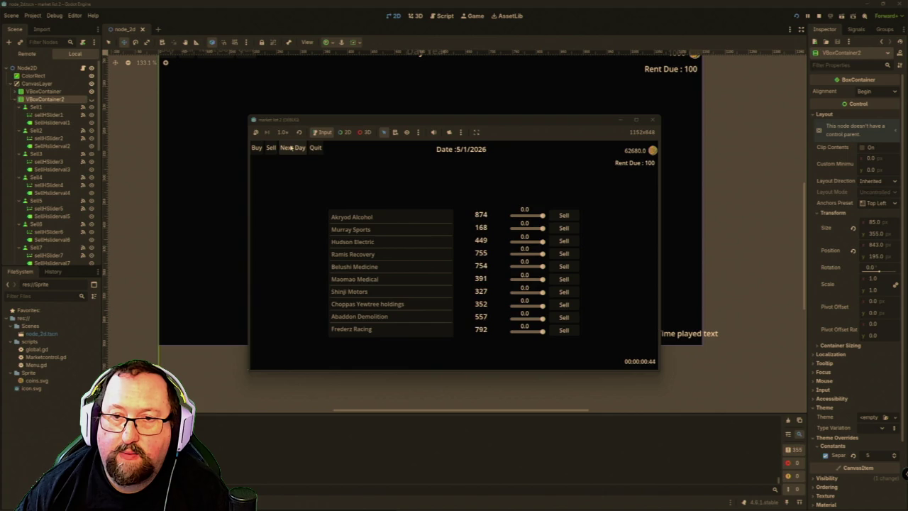
click(291, 148)
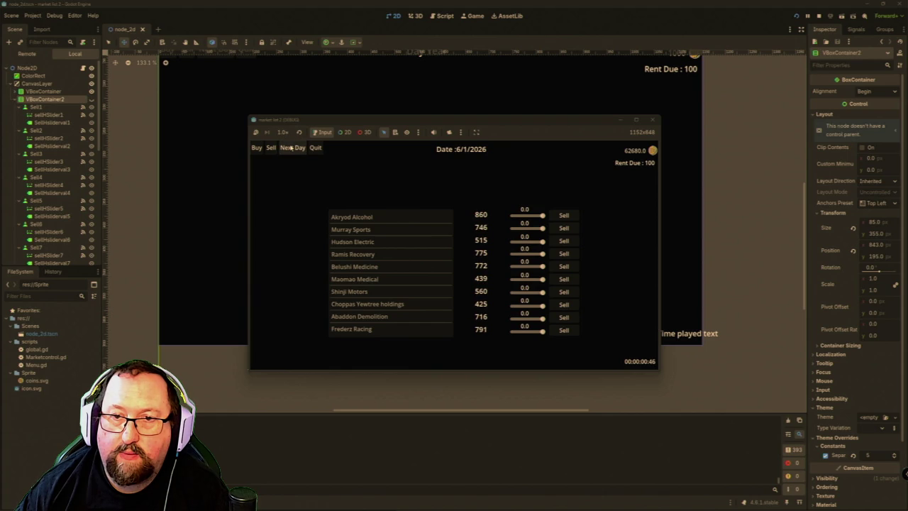
click(291, 148)
click(291, 148)
click(291, 147)
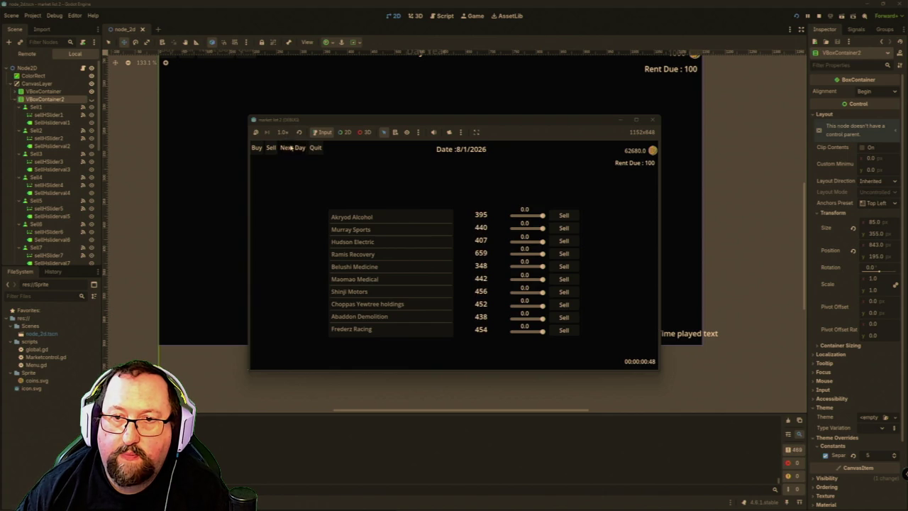
click(291, 148)
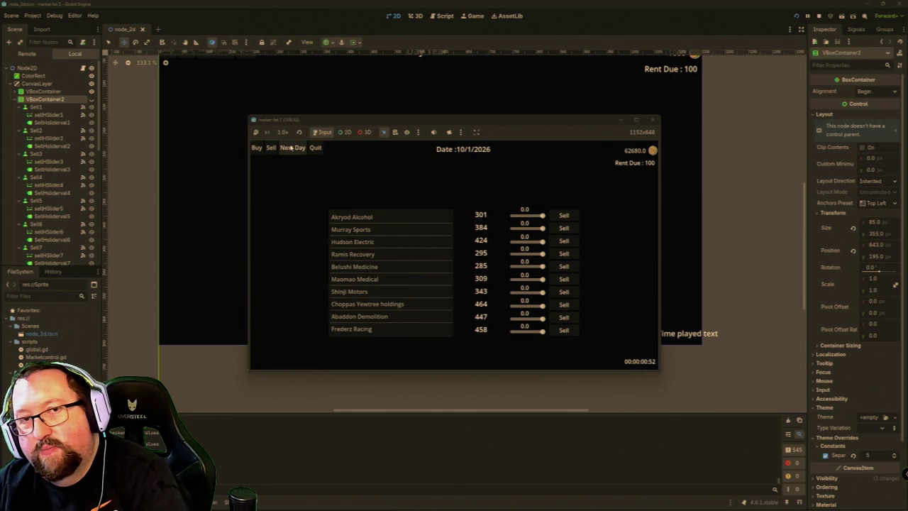
click(291, 147)
click(290, 148)
click(291, 147)
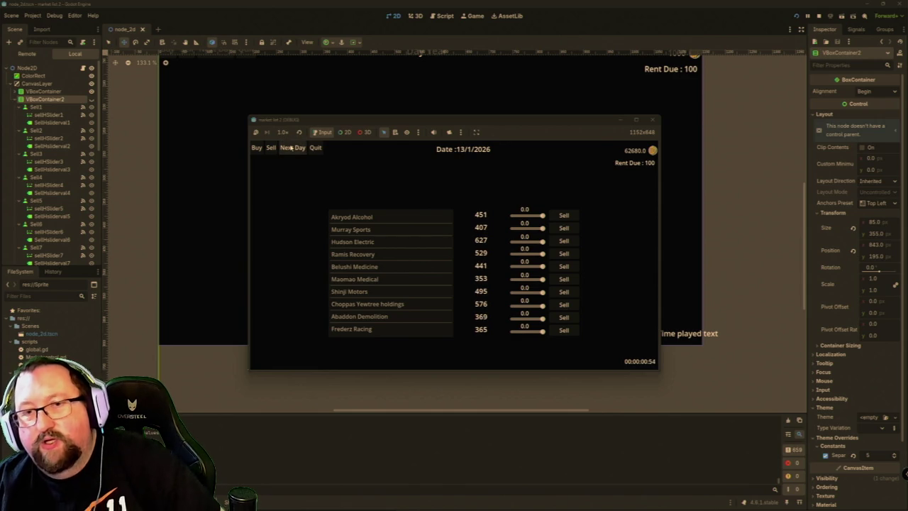
click(292, 148)
click(293, 146)
click(292, 147)
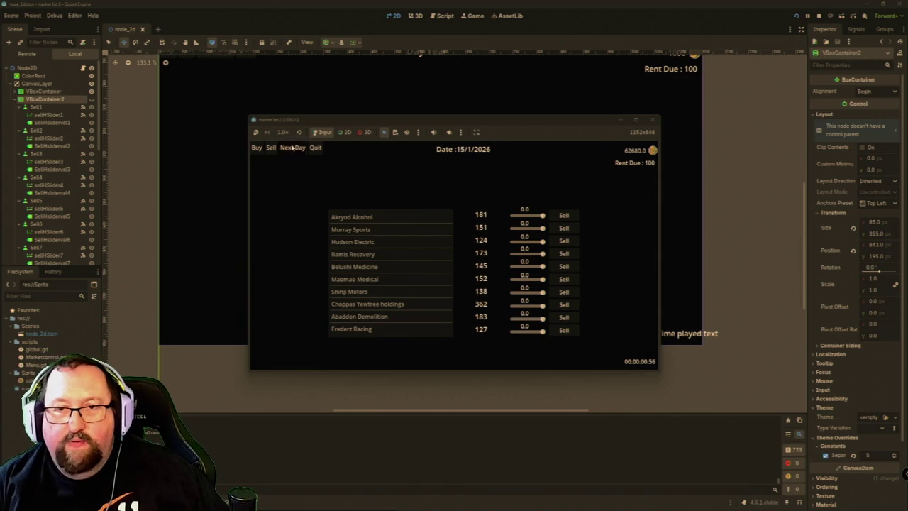
click(292, 146)
click(293, 147)
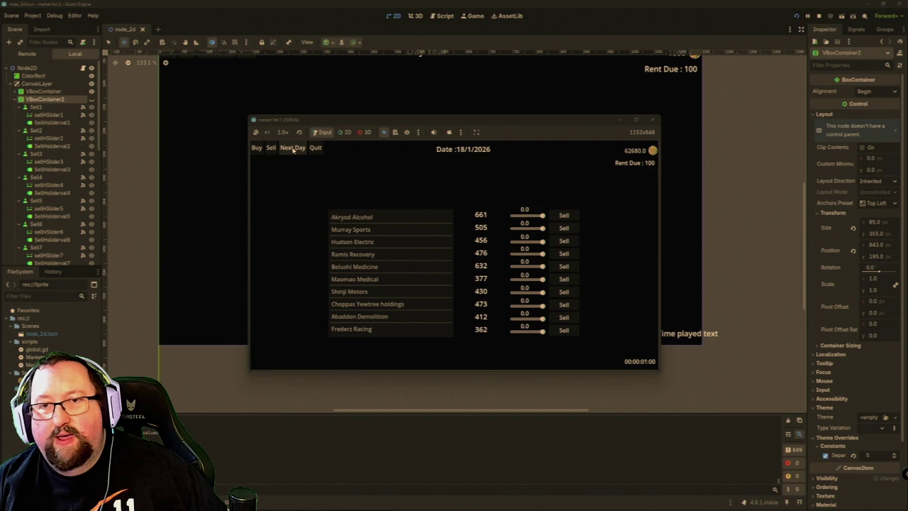
click(292, 146)
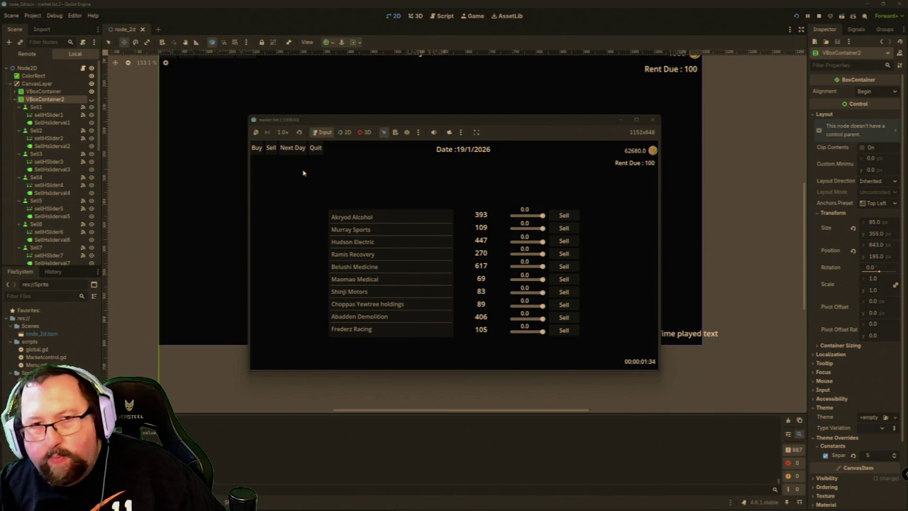
Step: Advance the game to 29/1/2026, then close the game window
click(292, 147)
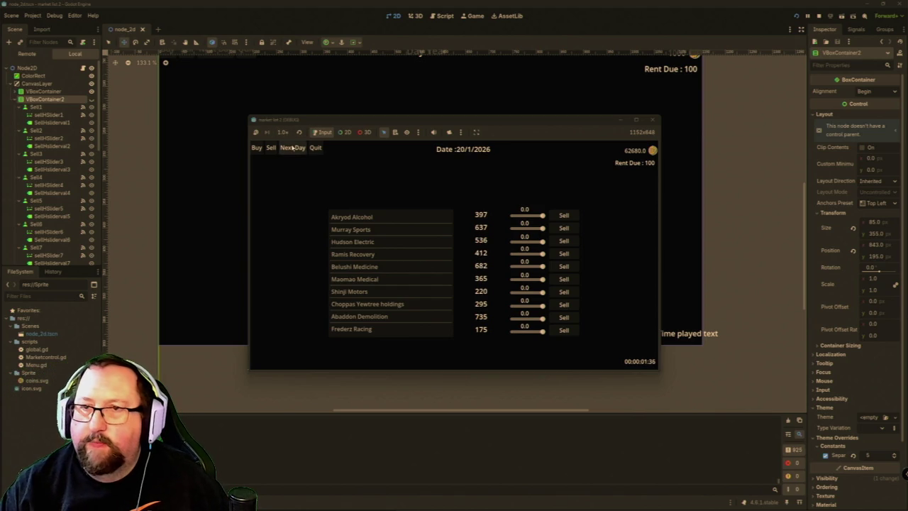
double_click(292, 147)
double_click(293, 147)
triple_click(292, 147)
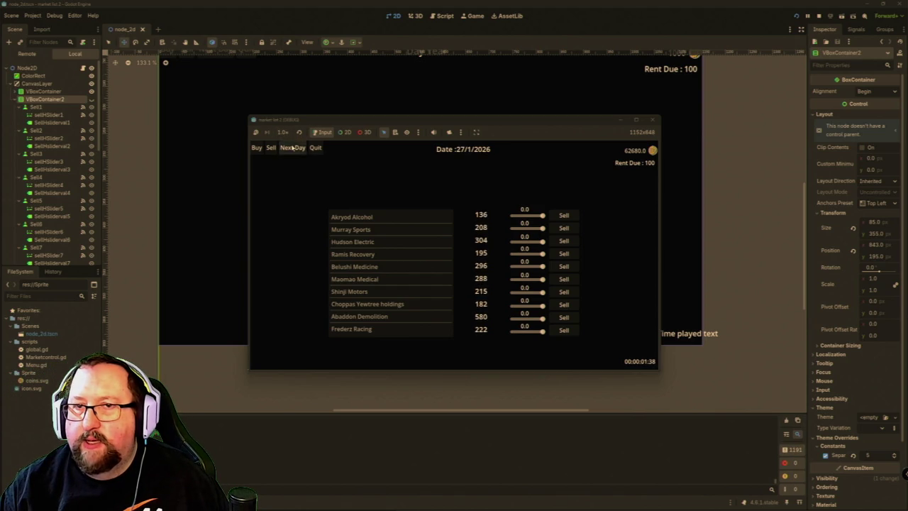
click(292, 148)
click(293, 148)
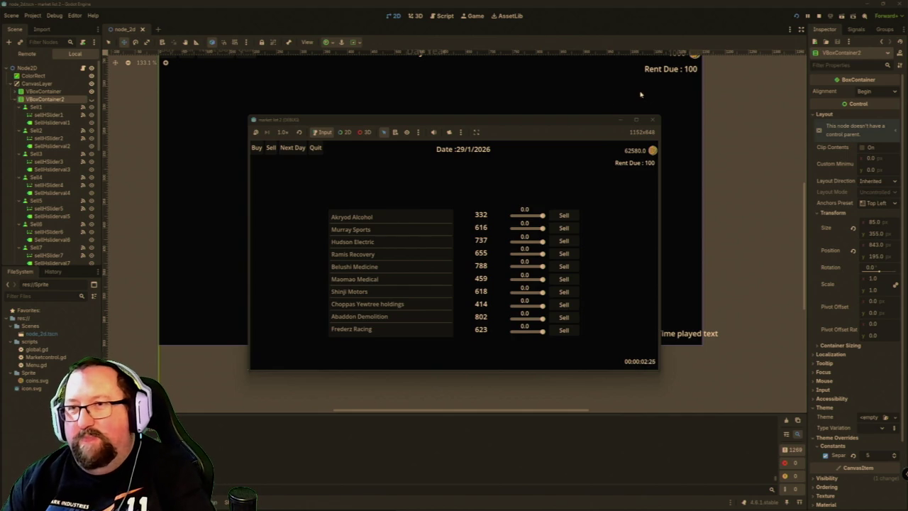
click(653, 119)
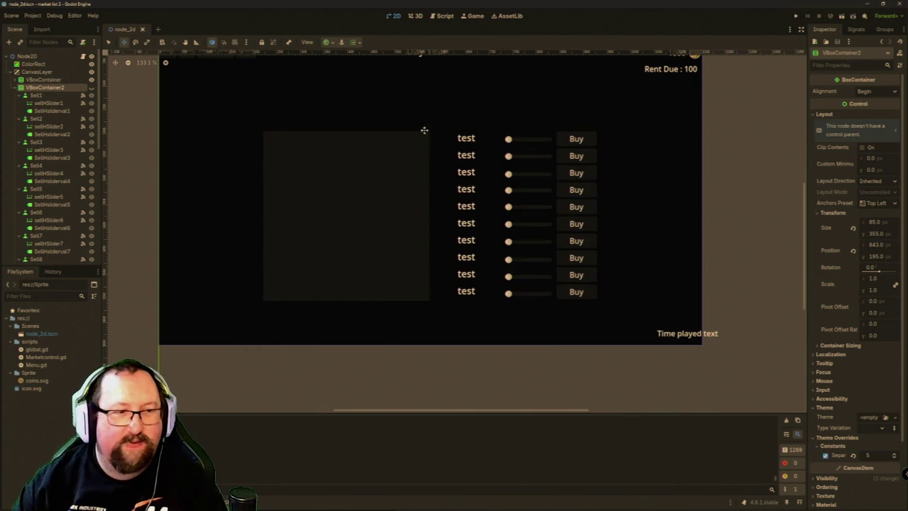
mouse_move(226, 505)
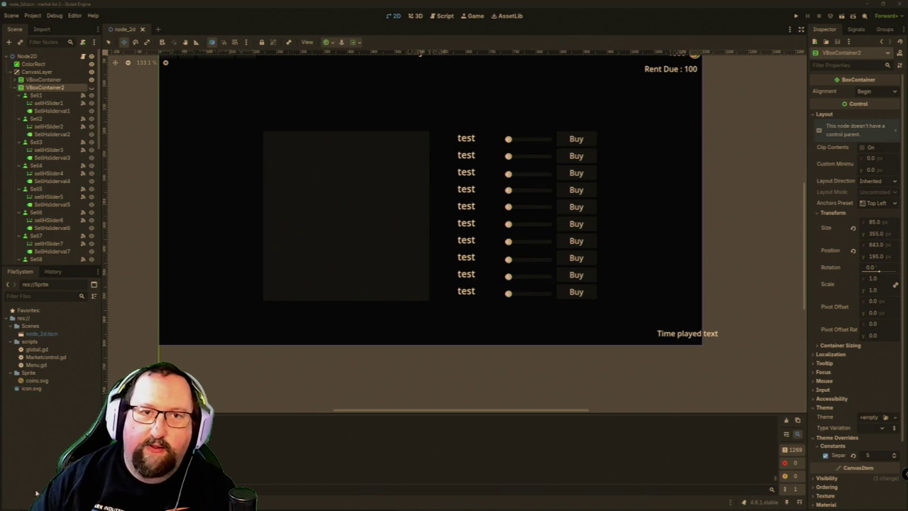
Step: Zoom the 2D viewport to 100% and pan until the top bar and Day Year label show
scroll(389, 414, left, 3)
scroll(389, 413, right, 1)
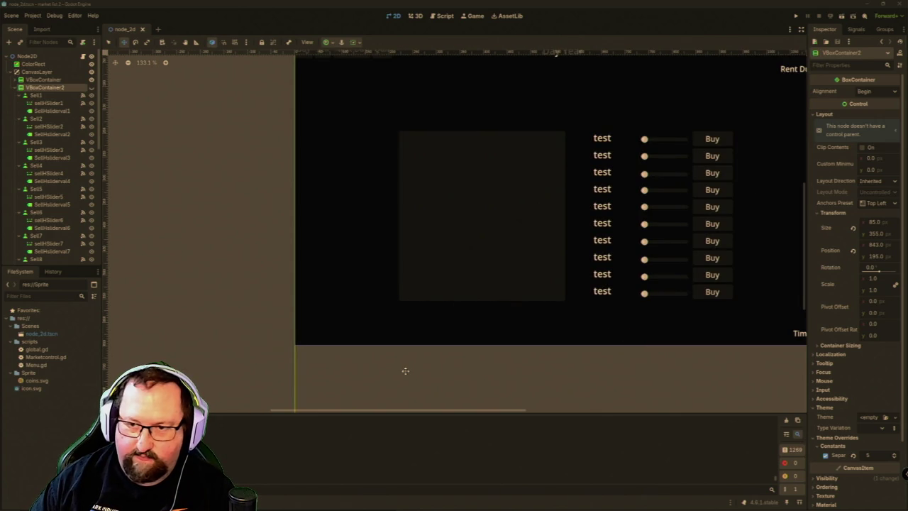
scroll(405, 371, down, 1)
scroll(405, 371, down, 4)
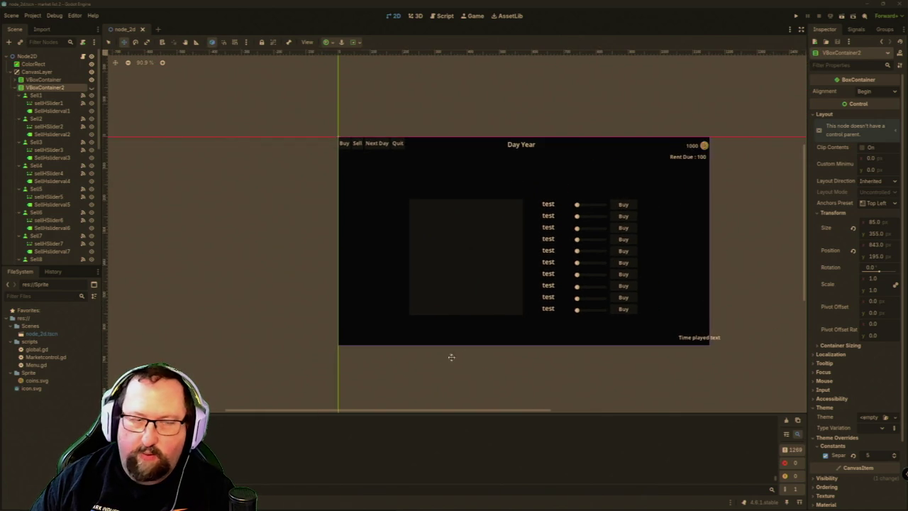
scroll(440, 375, up, 1)
drag(442, 379, 407, 389)
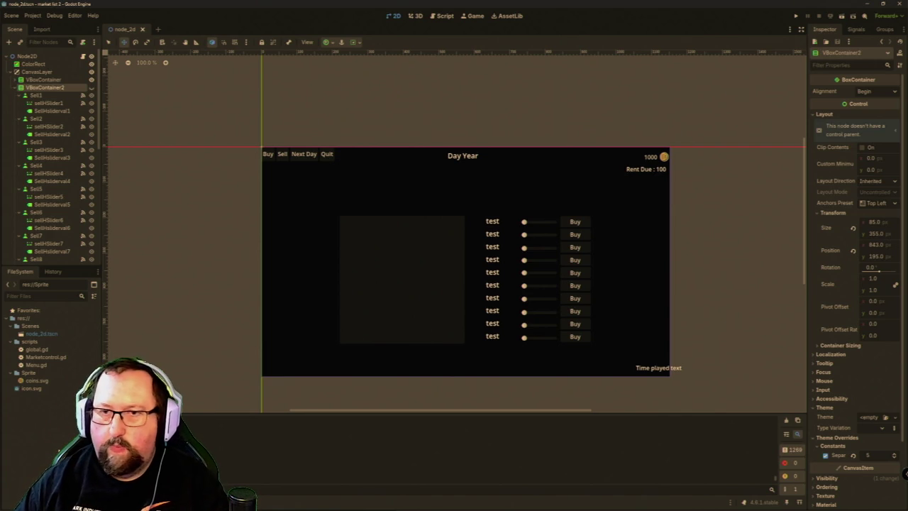
click(796, 16)
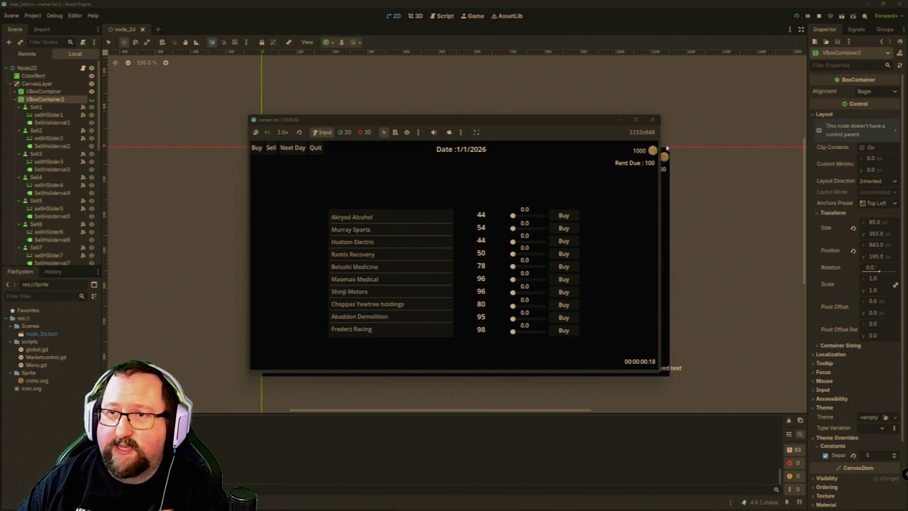
click(656, 120)
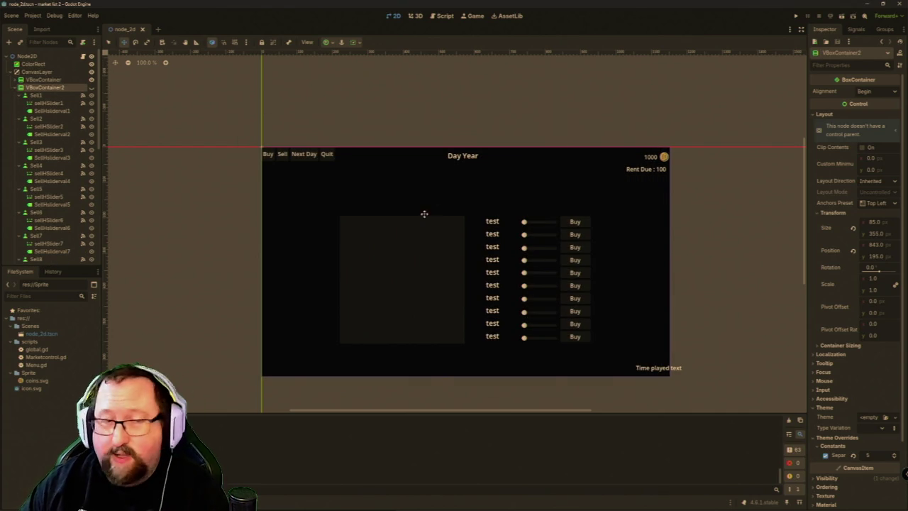